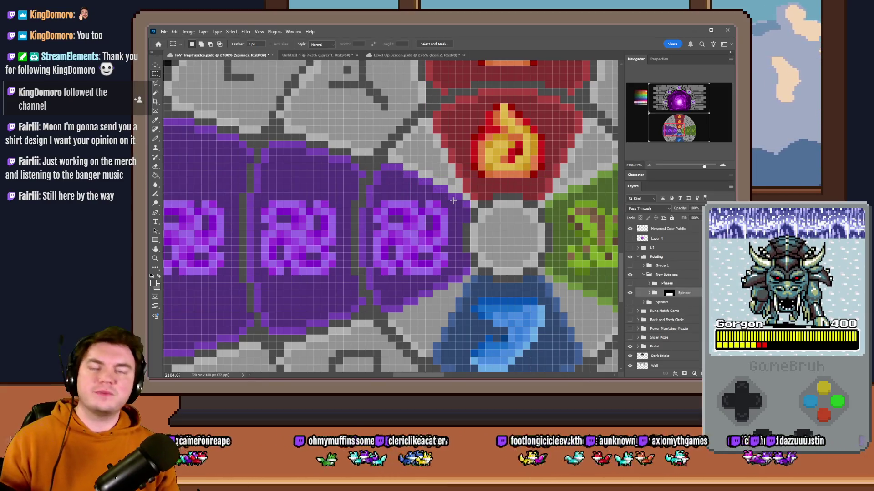
# - Zoom out, switch to the Pencil, and expand New Spinners > Spinner > Inner in the Layers panel
pyautogui.scroll(-3, 454, 200)
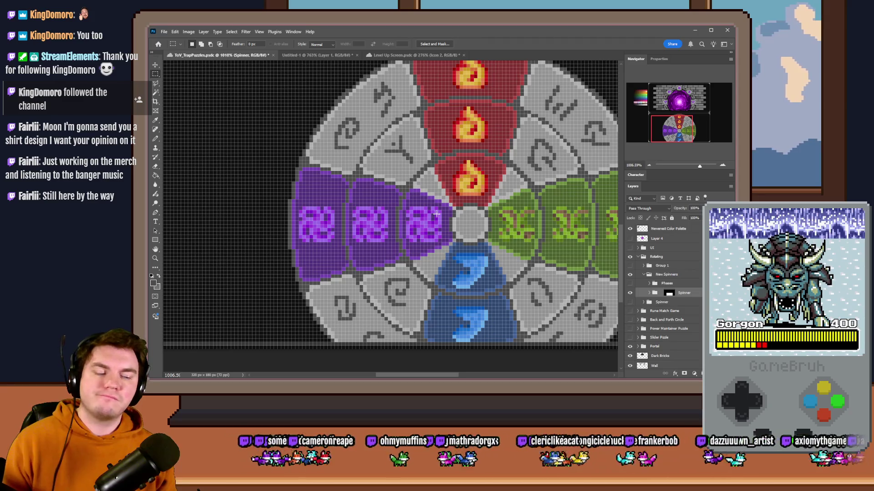
pyautogui.click(156, 139)
pyautogui.click(157, 139)
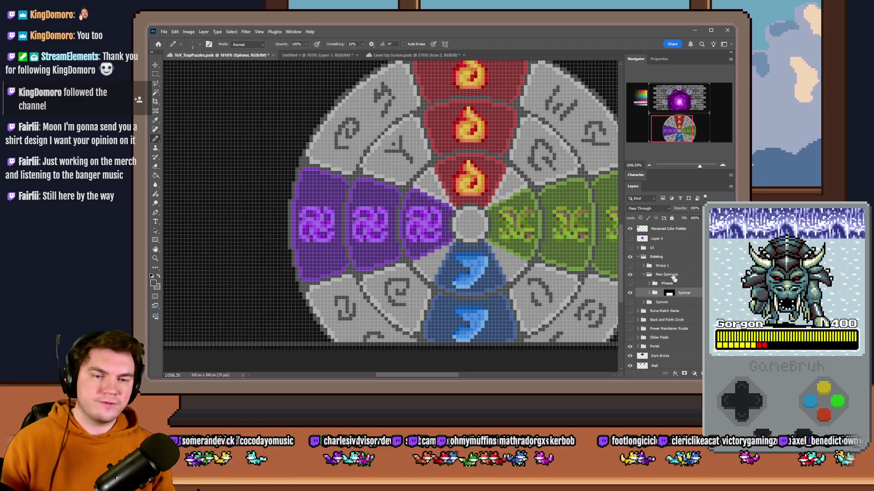
pyautogui.click(650, 293)
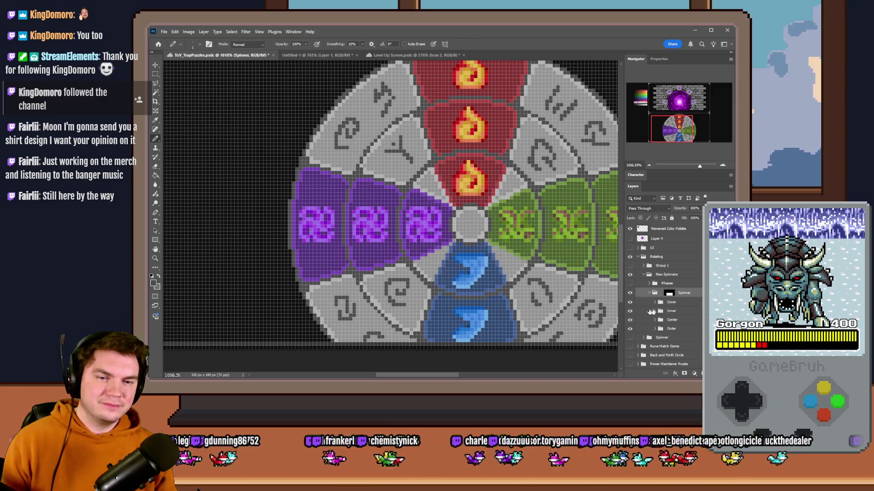
pyautogui.click(655, 311)
# - On the Dial layer, redraw the dark grey outline where grey meets the purple rune tile, adding light grey cells
pyautogui.click(675, 329)
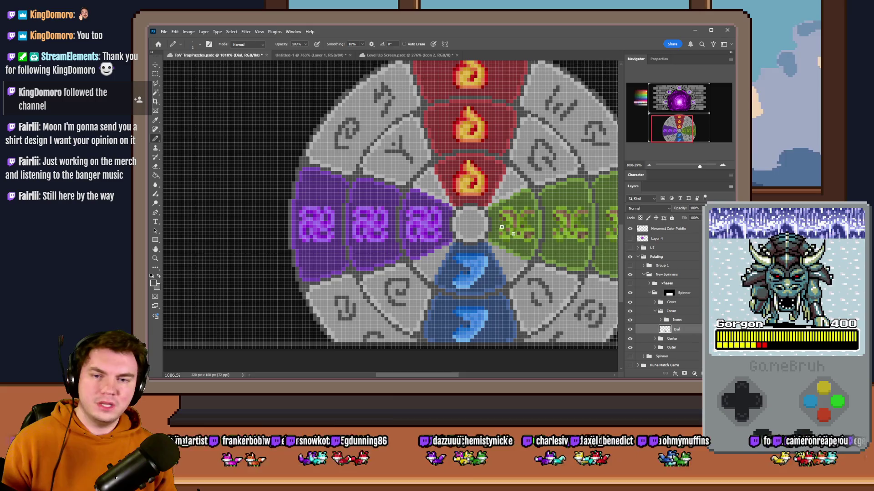
pyautogui.scroll(3, 432, 184)
pyautogui.scroll(2, 432, 184)
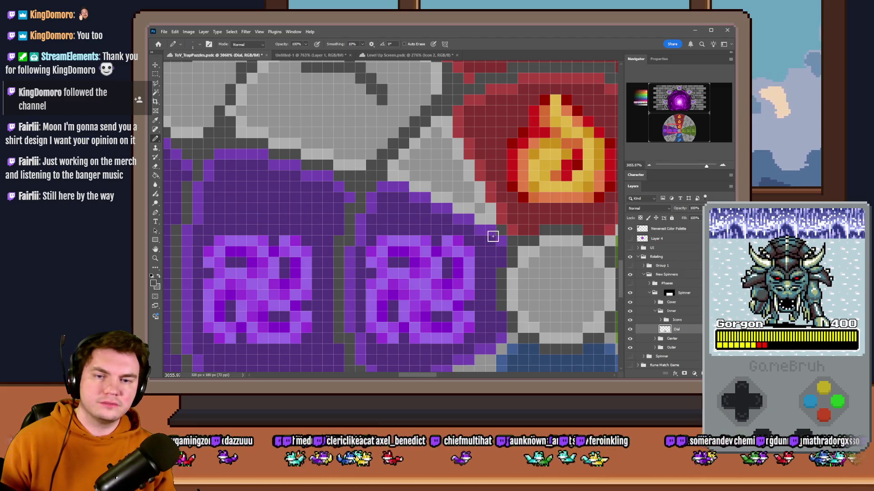
pyautogui.moveTo(490, 222); pyautogui.dragTo(394, 176)
pyautogui.moveTo(492, 210)
pyautogui.mouseDown()
pyautogui.moveTo(440, 122)
pyautogui.moveTo(439, 141)
pyautogui.moveTo(475, 197)
pyautogui.mouseUp()
pyautogui.keyDown('alt'); pyautogui.click(441, 119); pyautogui.keyUp('alt')
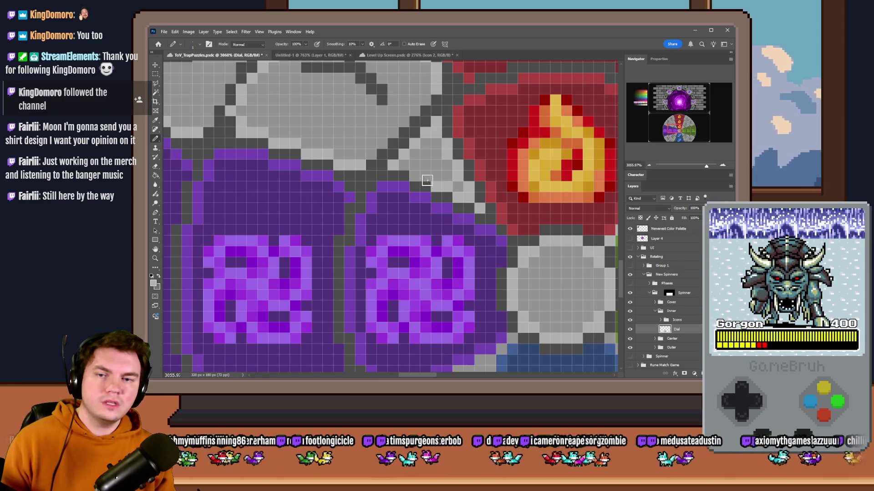
# - Turn a grey cell green on the leaf tile and paint eyedropped light grey cells beside it
pyautogui.scroll(-5, 400, 182)
pyautogui.scroll(-2, 413, 203)
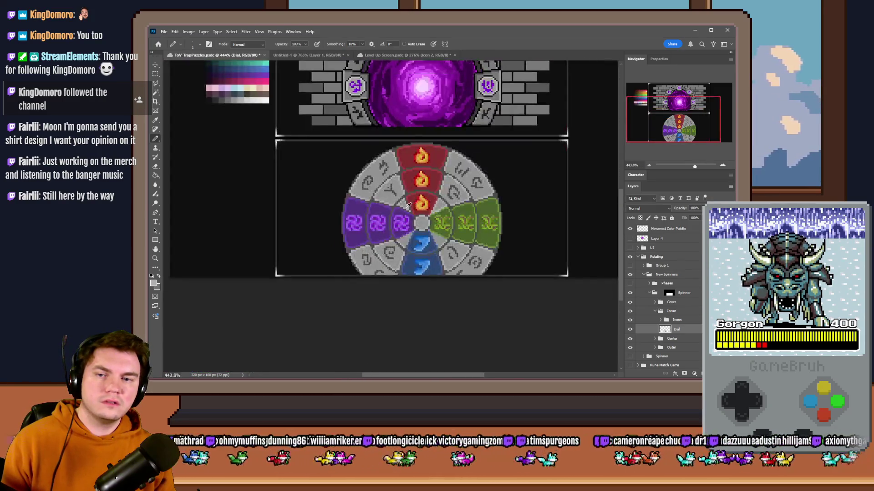
pyautogui.scroll(5, 400, 200)
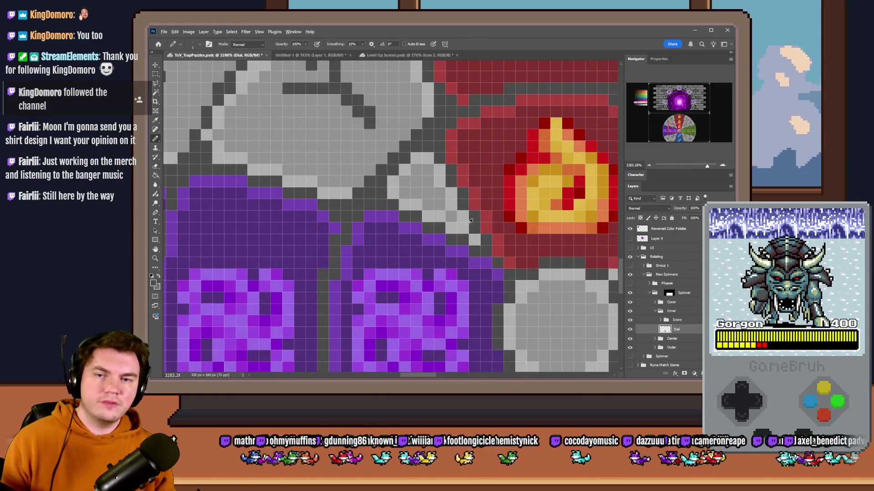
pyautogui.scroll(-6, 461, 193)
pyautogui.scroll(3, 462, 194)
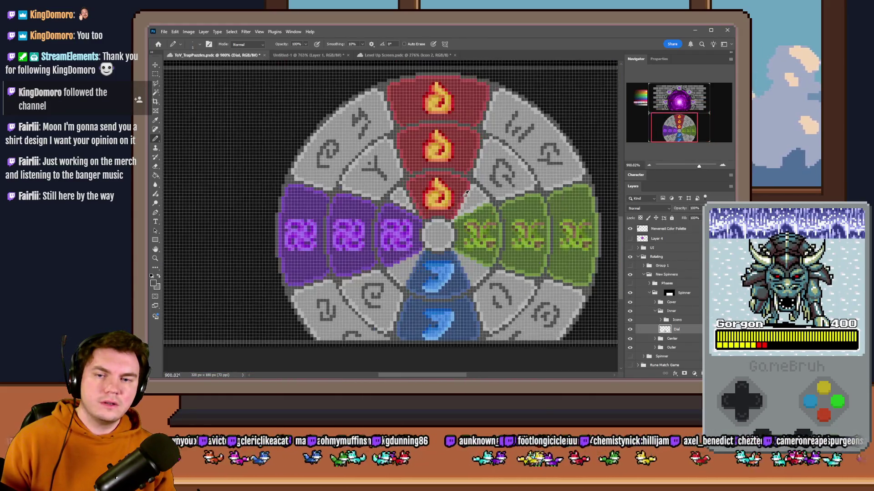
pyautogui.scroll(1, 452, 200)
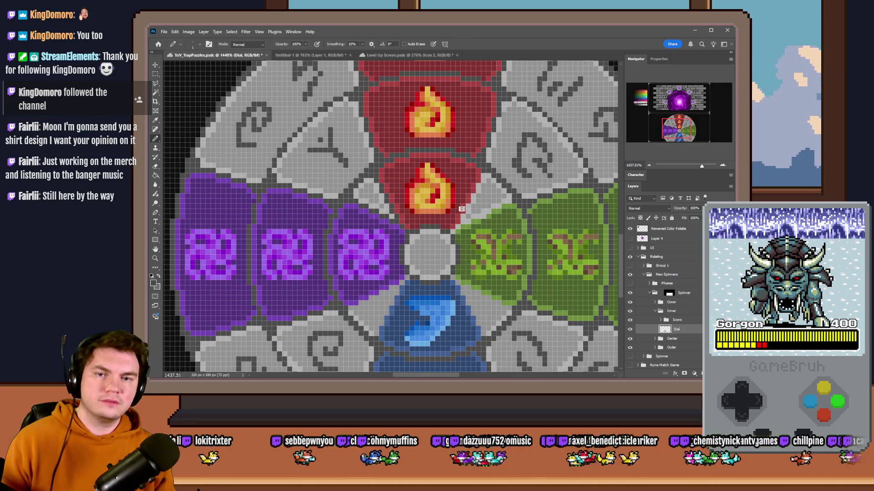
pyautogui.scroll(2, 451, 204)
pyautogui.scroll(1, 478, 198)
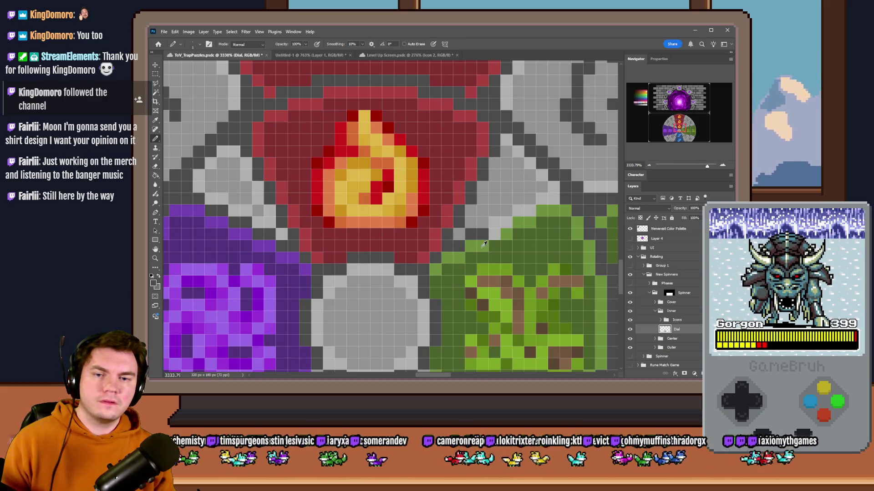
pyautogui.click(495, 233)
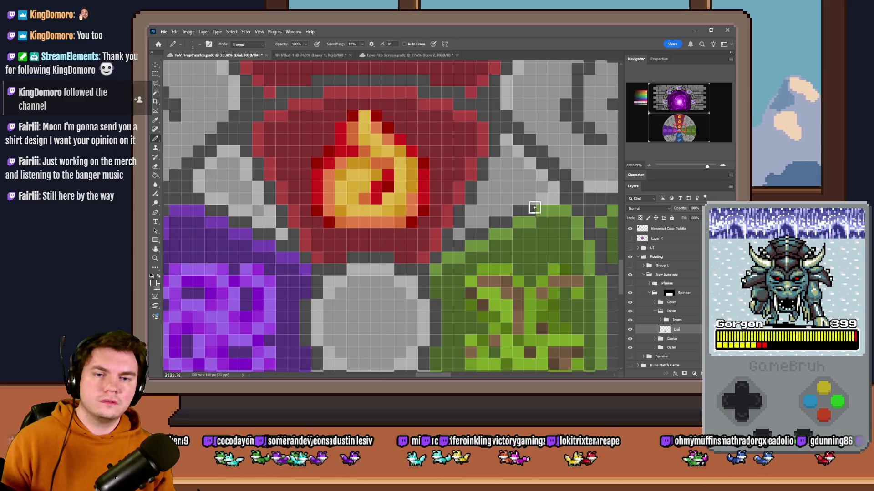
pyautogui.keyDown('alt'); pyautogui.click(505, 149); pyautogui.keyUp('alt')
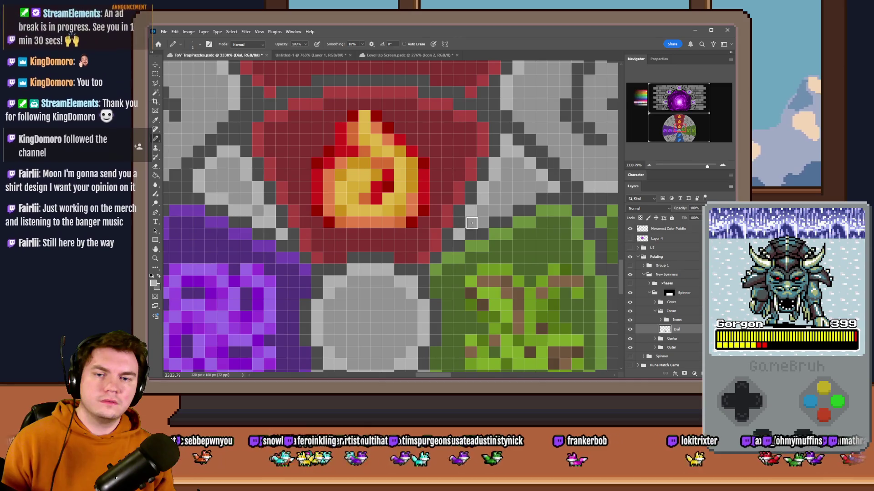
pyautogui.moveTo(483, 222); pyautogui.dragTo(543, 190)
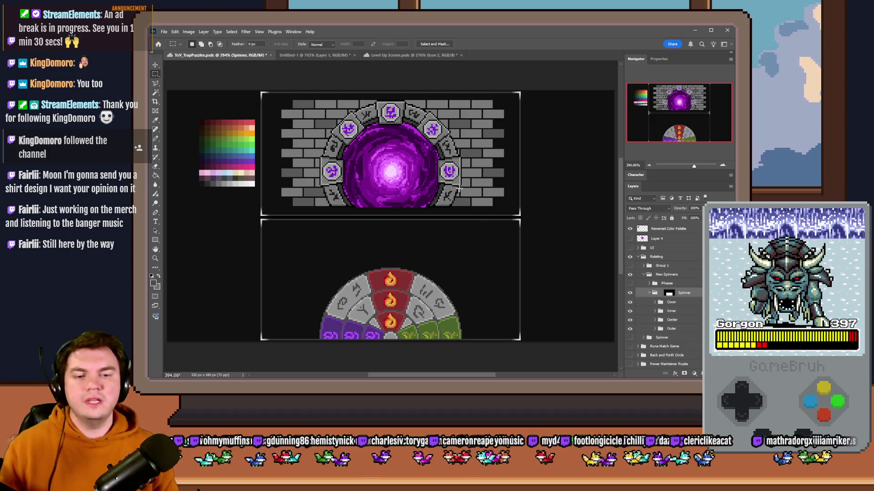
# - Free Transform the Outer group's dial ring to rotate it 75.43° and commit the rotation
pyautogui.click(655, 329)
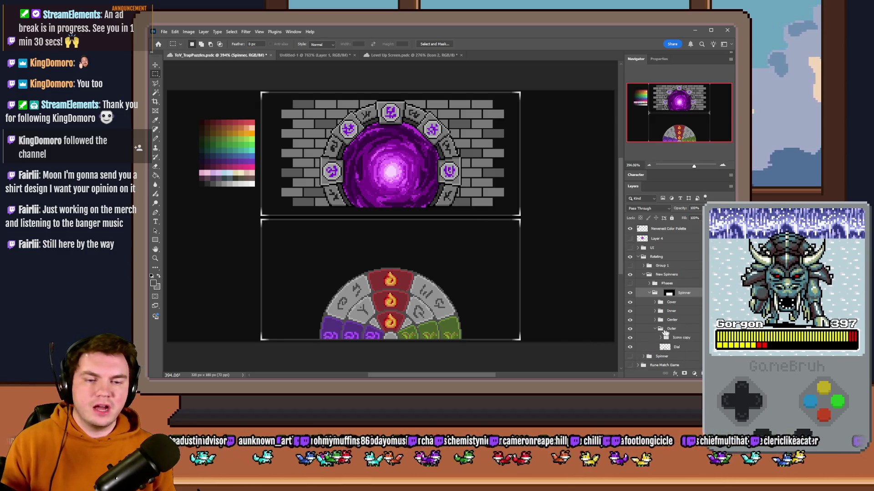
pyautogui.click(664, 331)
pyautogui.rightClick(468, 301)
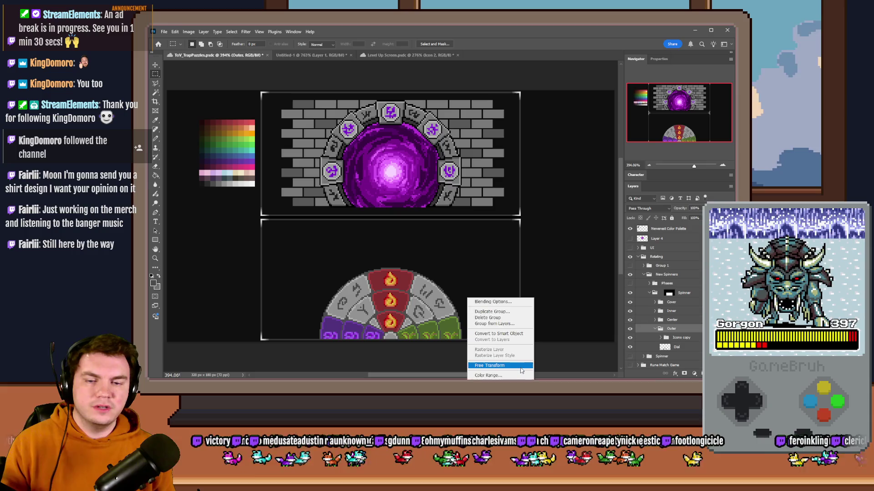
pyautogui.click(492, 362)
pyautogui.moveTo(400, 258)
pyautogui.mouseDown()
pyautogui.moveTo(468, 265)
pyautogui.moveTo(512, 316)
pyautogui.moveTo(446, 378)
pyautogui.moveTo(412, 319)
pyautogui.moveTo(394, 326)
pyautogui.mouseUp()
pyautogui.click(156, 75)
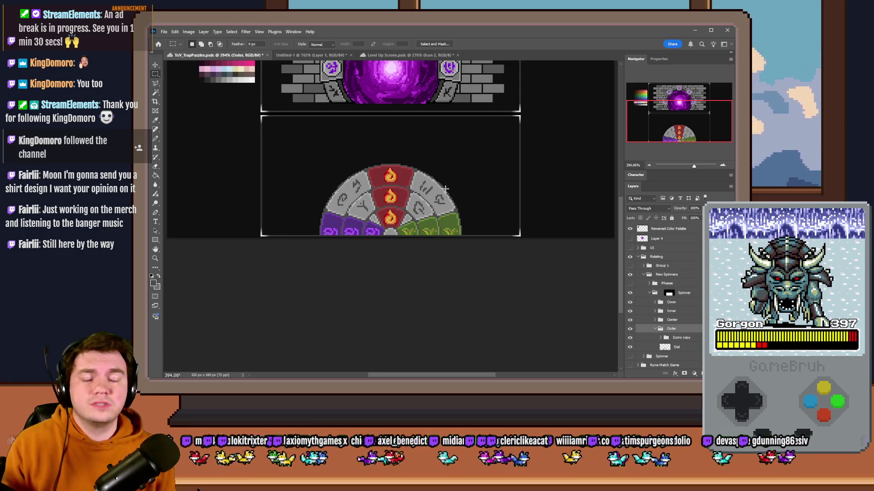
pyautogui.scroll(3, 437, 191)
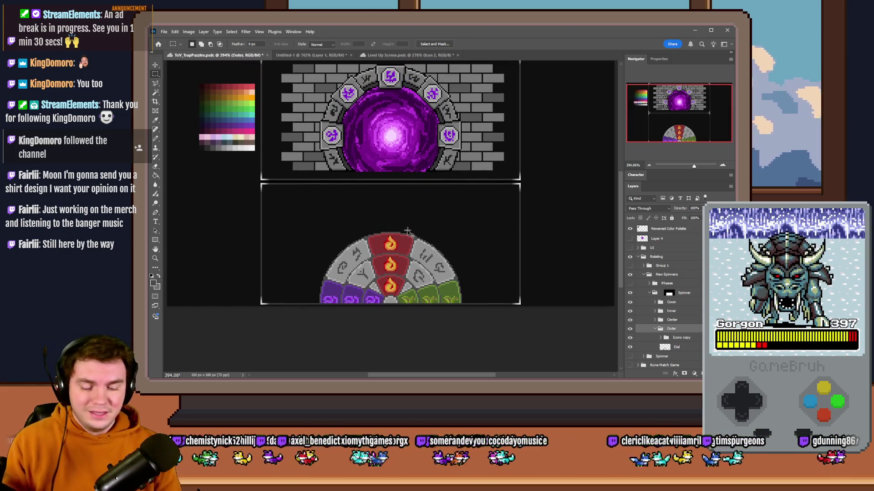
pyautogui.scroll(2, 408, 232)
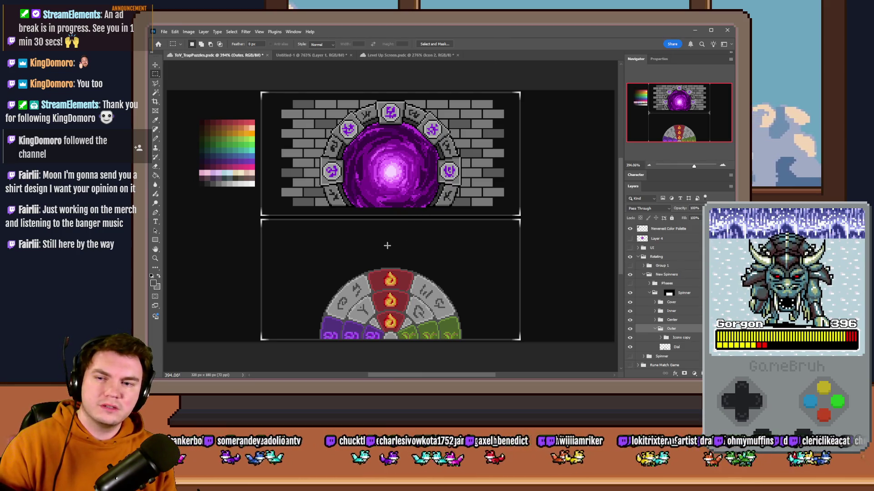
pyautogui.moveTo(285, 233); pyautogui.dragTo(348, 273)
pyautogui.click(349, 273)
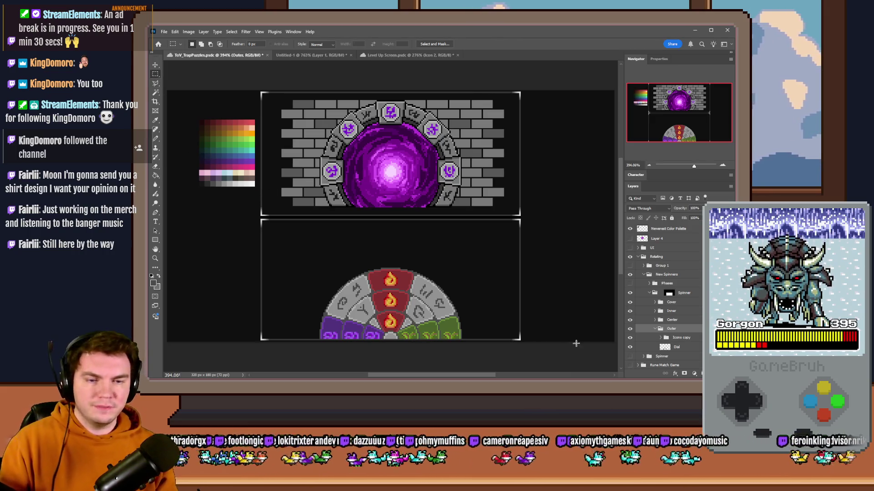
pyautogui.click(655, 329)
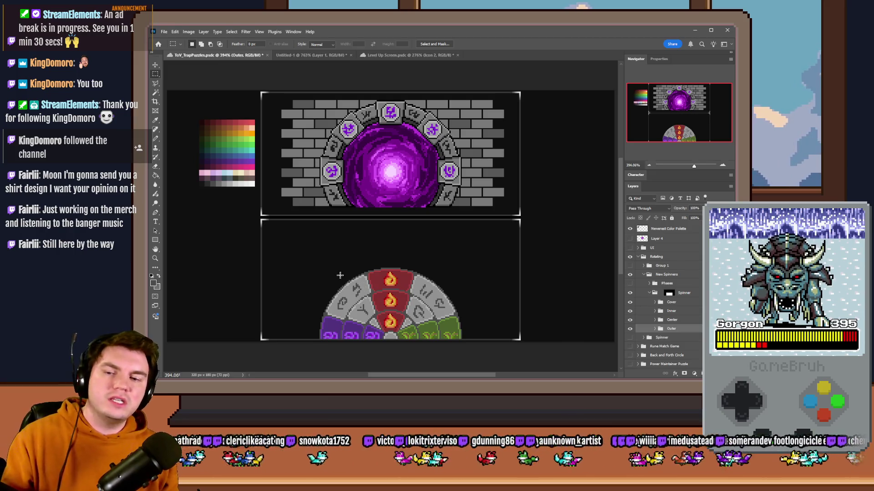
# - Marquee around the spinner and along its bottom edge, then save ToV_TrapPuzzles with Ctrl+S
pyautogui.moveTo(325, 273); pyautogui.dragTo(458, 349)
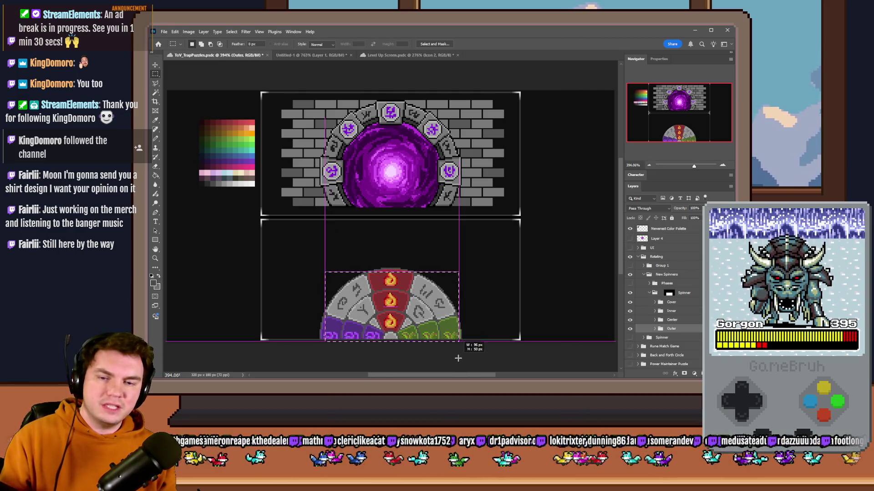
pyautogui.click(476, 319)
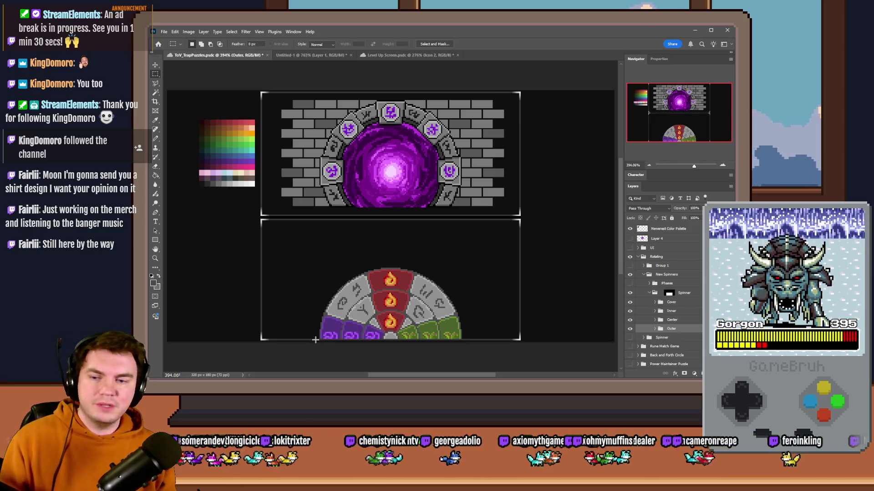
pyautogui.moveTo(315, 339)
pyautogui.mouseDown()
pyautogui.moveTo(377, 354)
pyautogui.moveTo(472, 357)
pyautogui.moveTo(463, 365)
pyautogui.mouseUp()
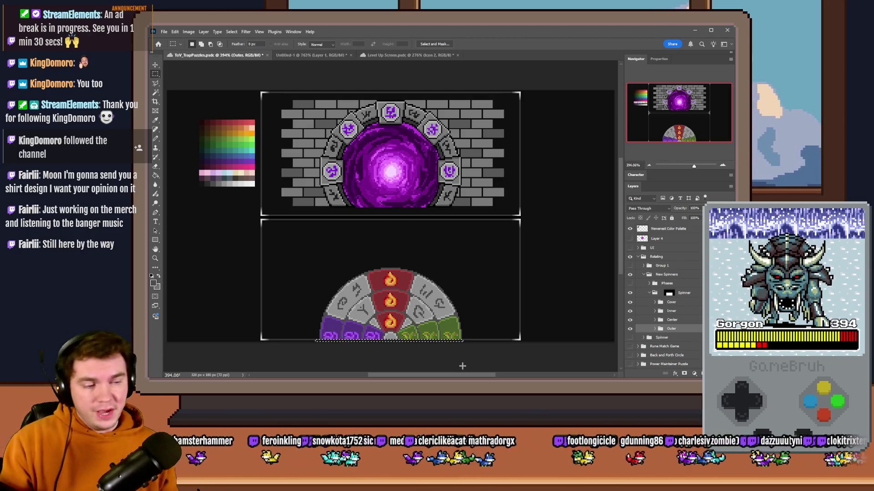
pyautogui.hotkey('ctrl', 's')
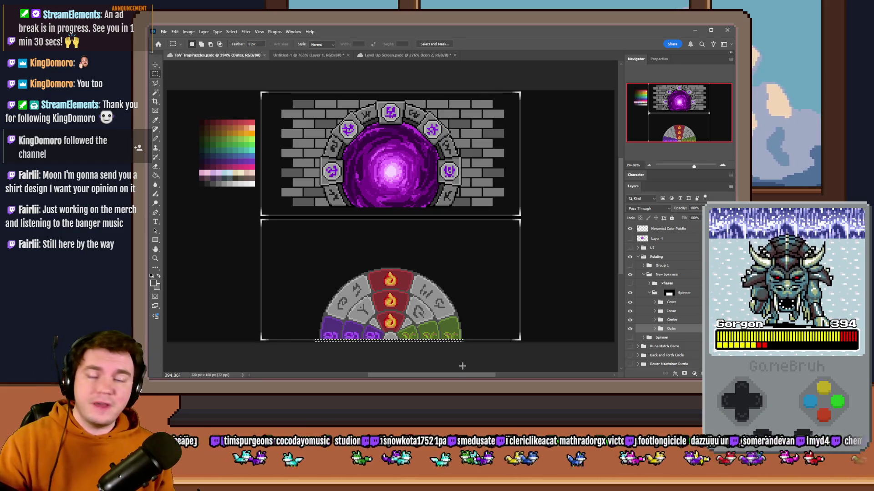